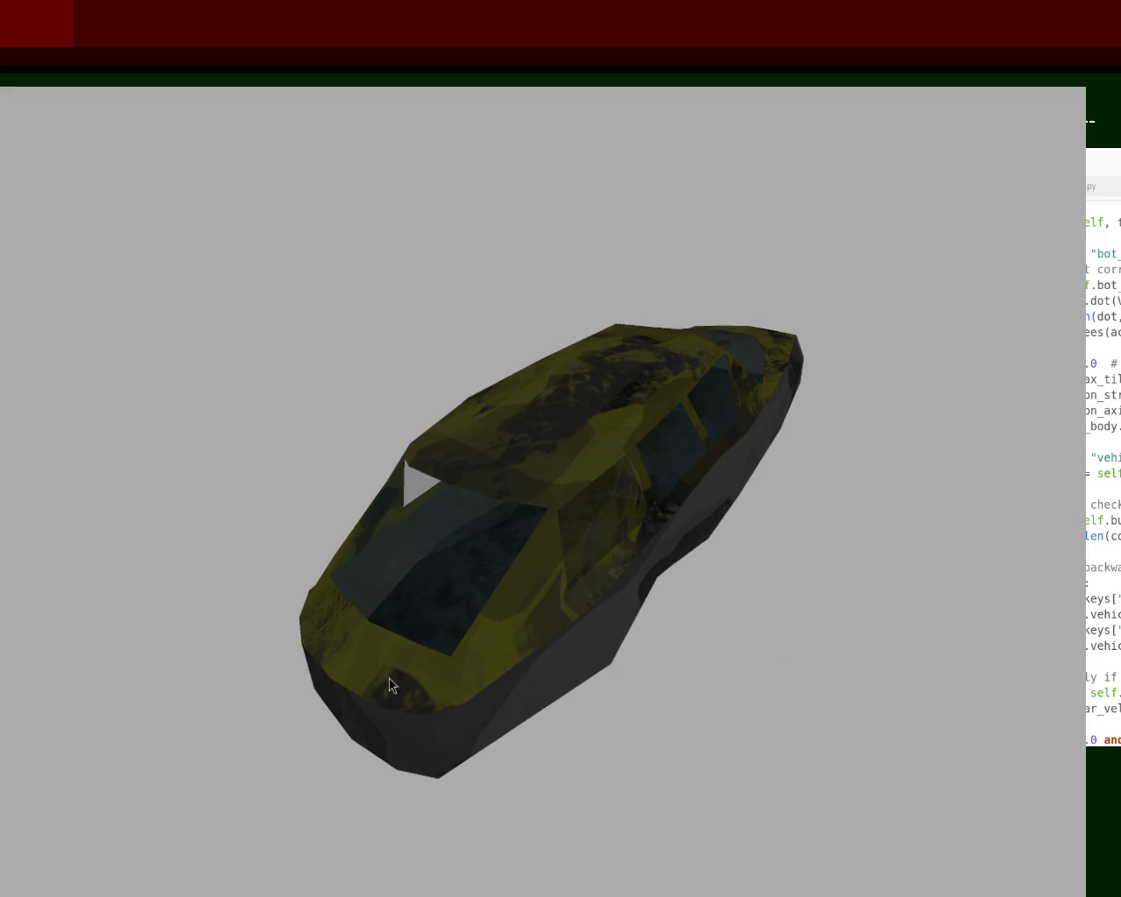
- Close the game window showing the yellow car on the plain grey background
key("Escape")
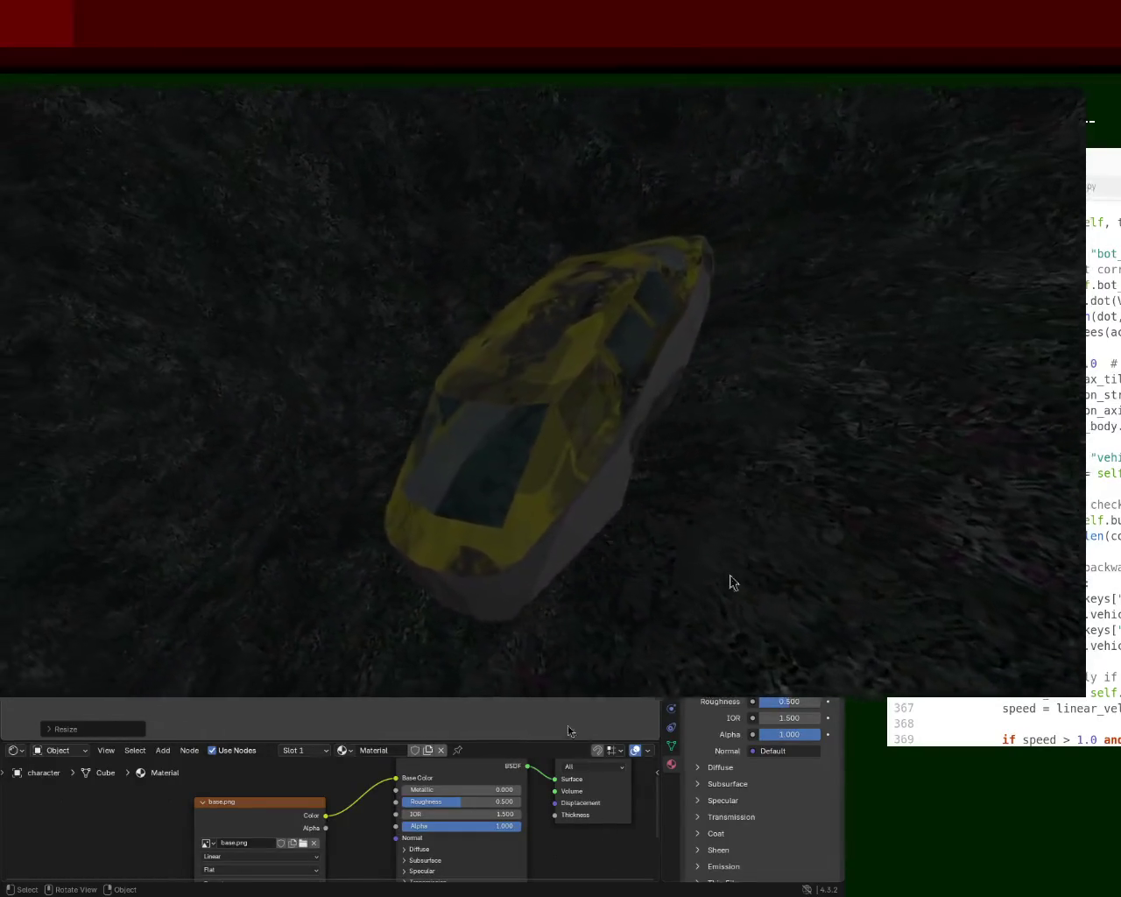
- Quit the running car game so it can be relaunched with the terrain scene
key("Escape")
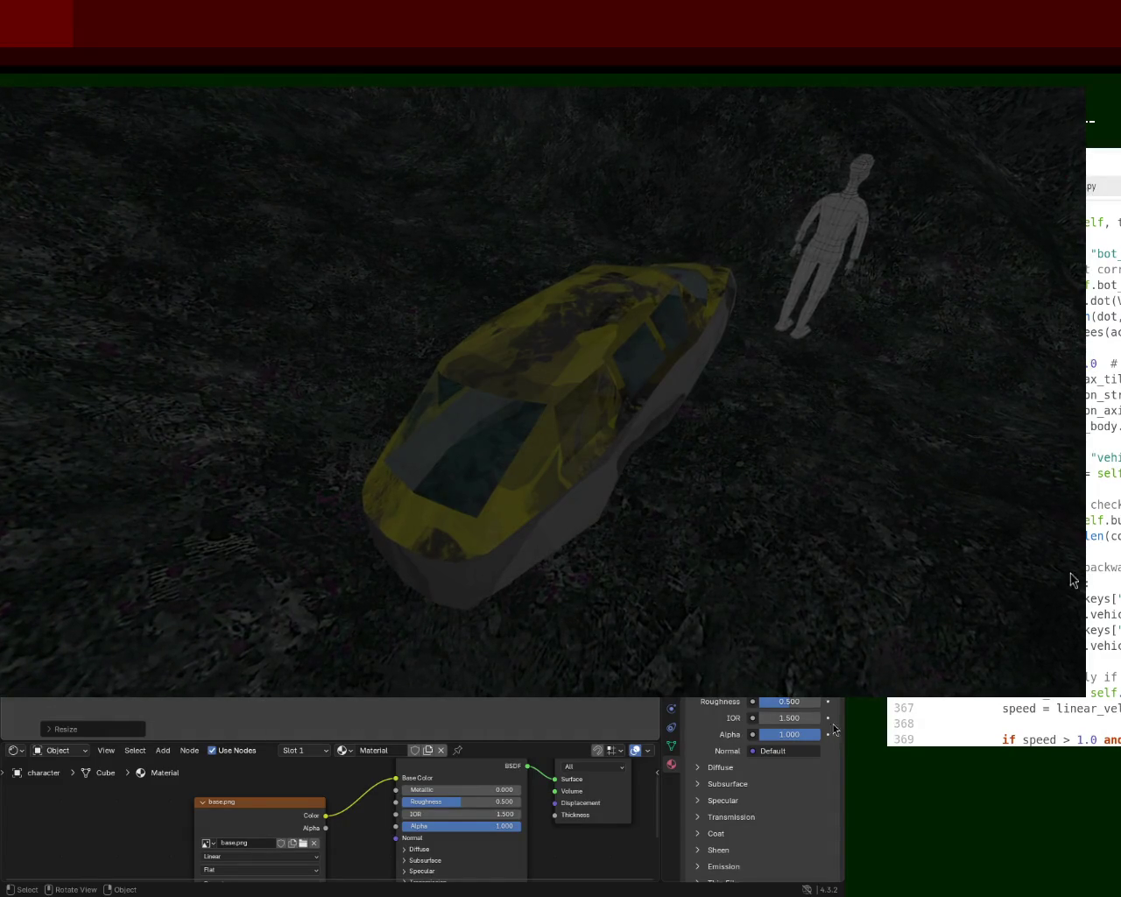
- Scroll down three notches over the scene with the car and humanoid
scroll(1087, 631, "down", 4)
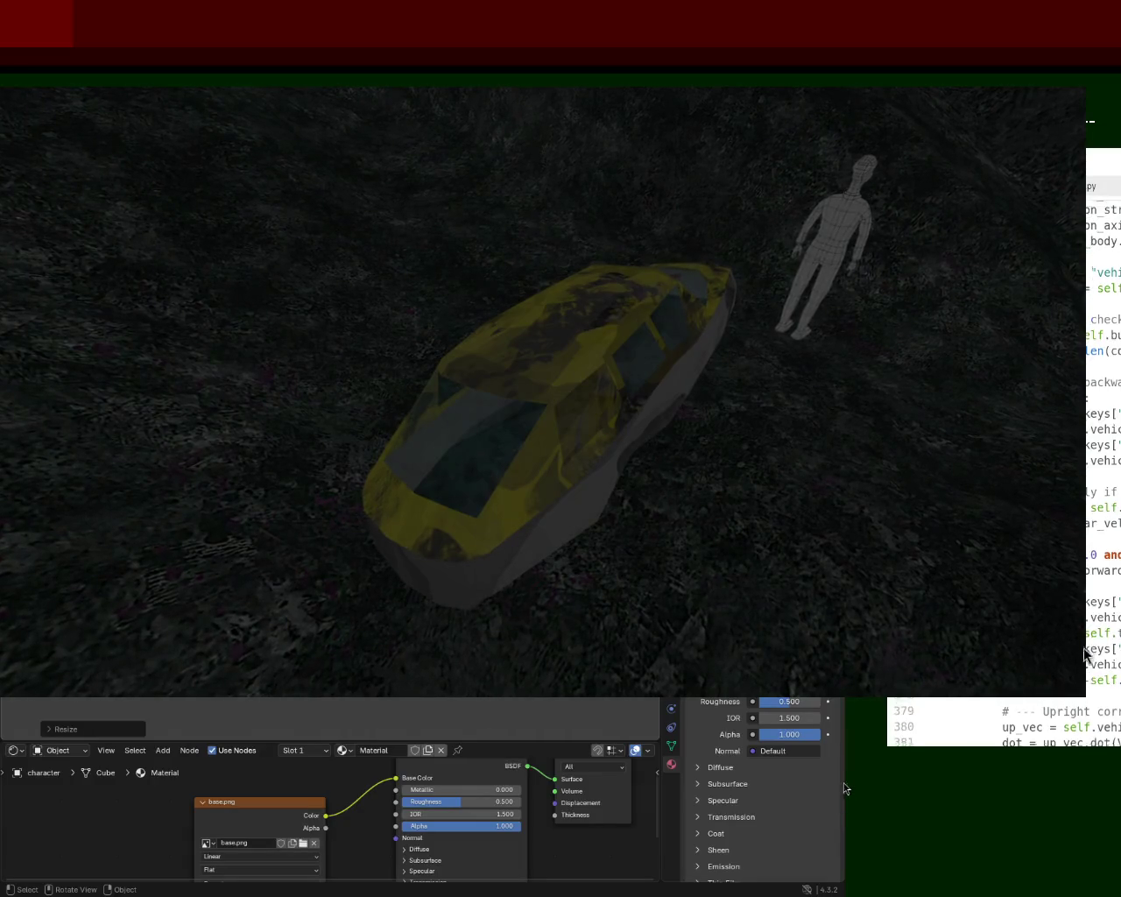
scroll(1086, 622, "up", 2)
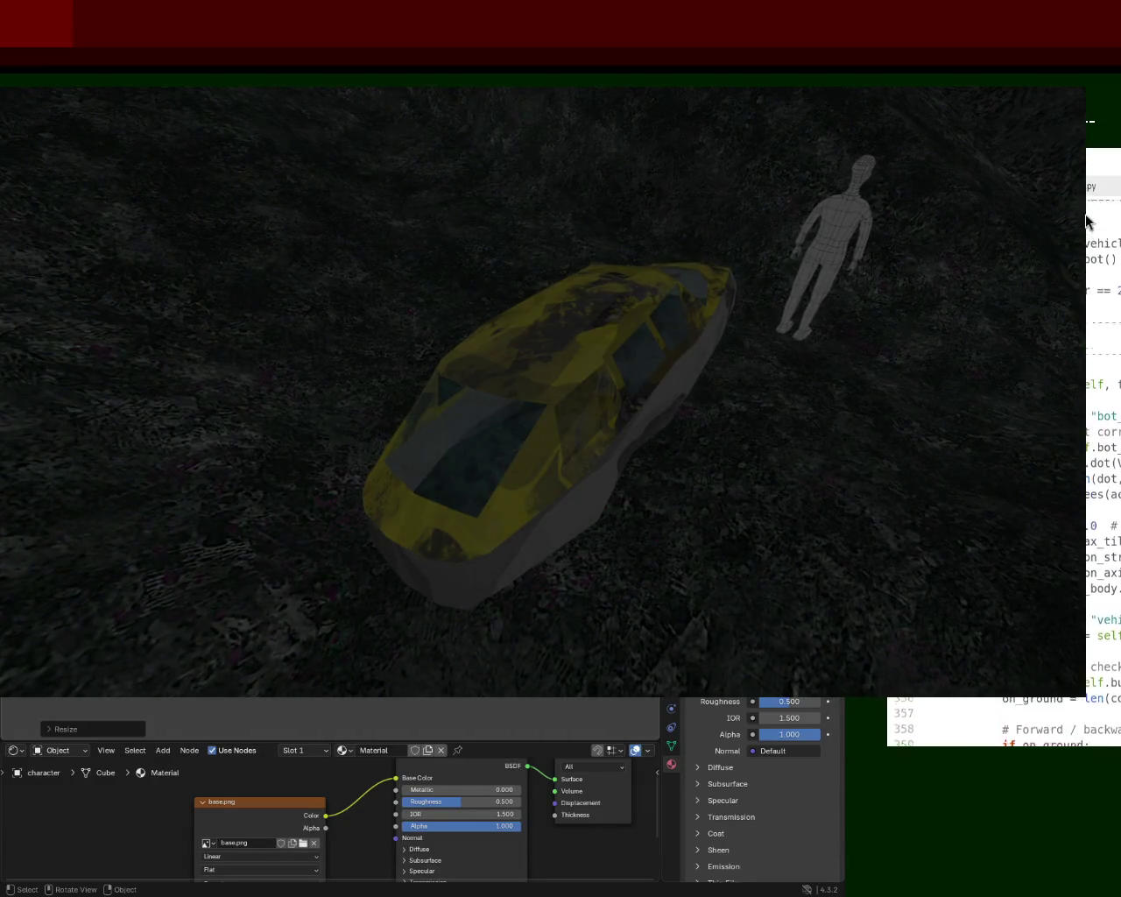
scroll(1031, 561, "down", 4)
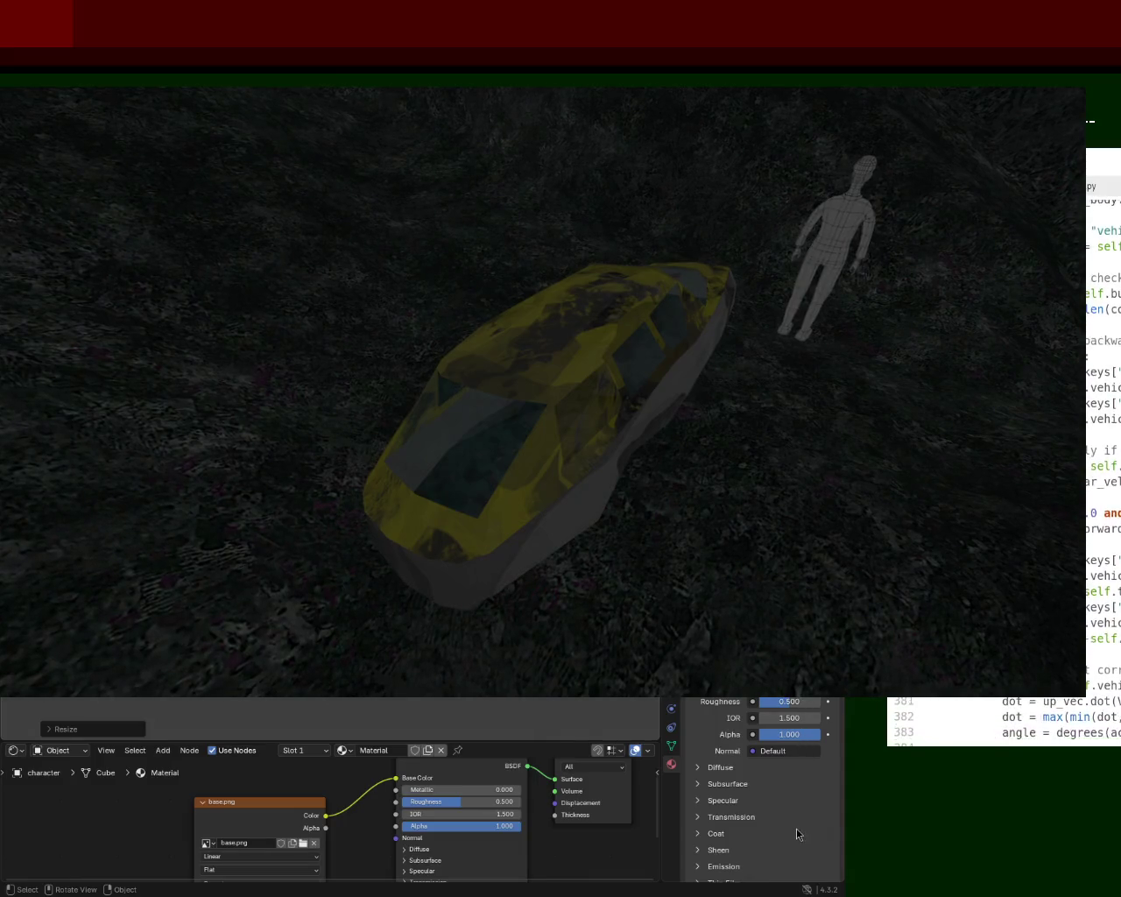
scroll(1067, 629, "up", 1)
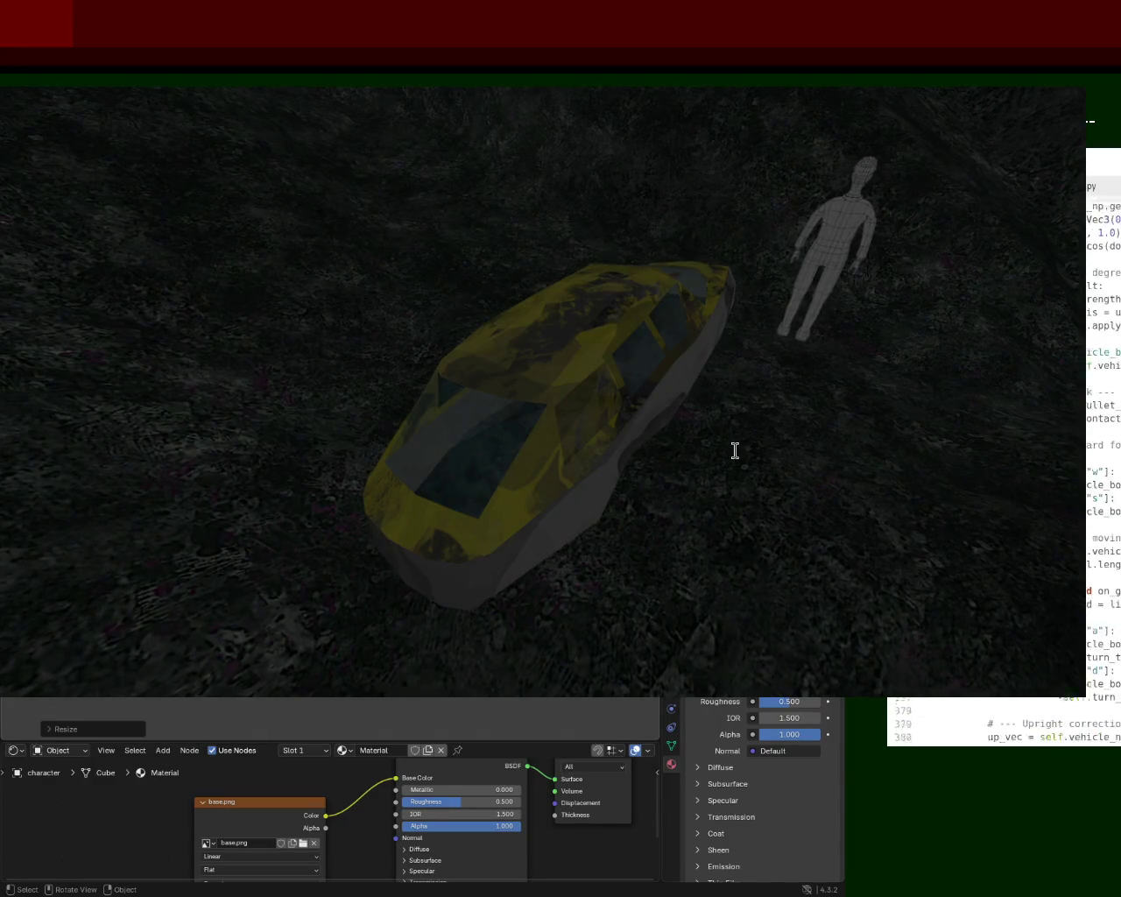
scroll(1004, 720, "up", 3)
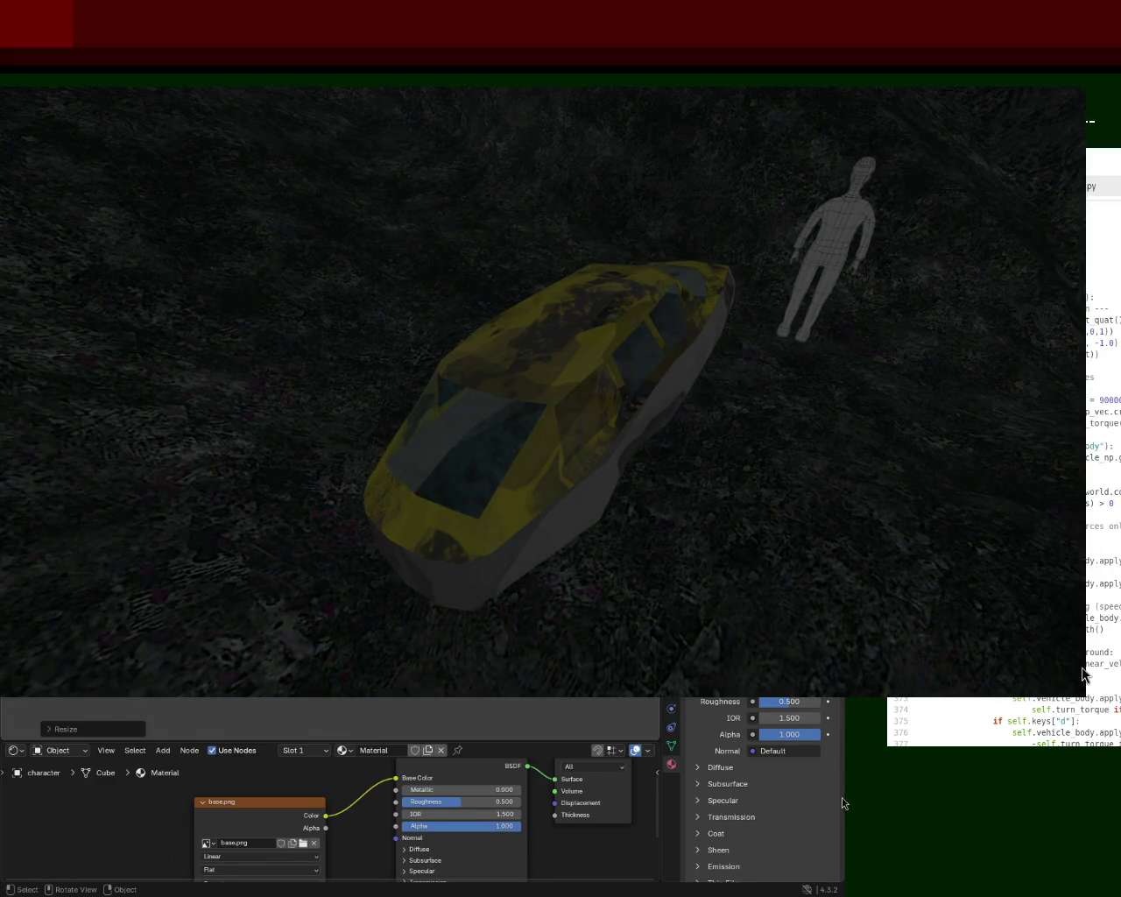
scroll(1084, 671, "down", 5)
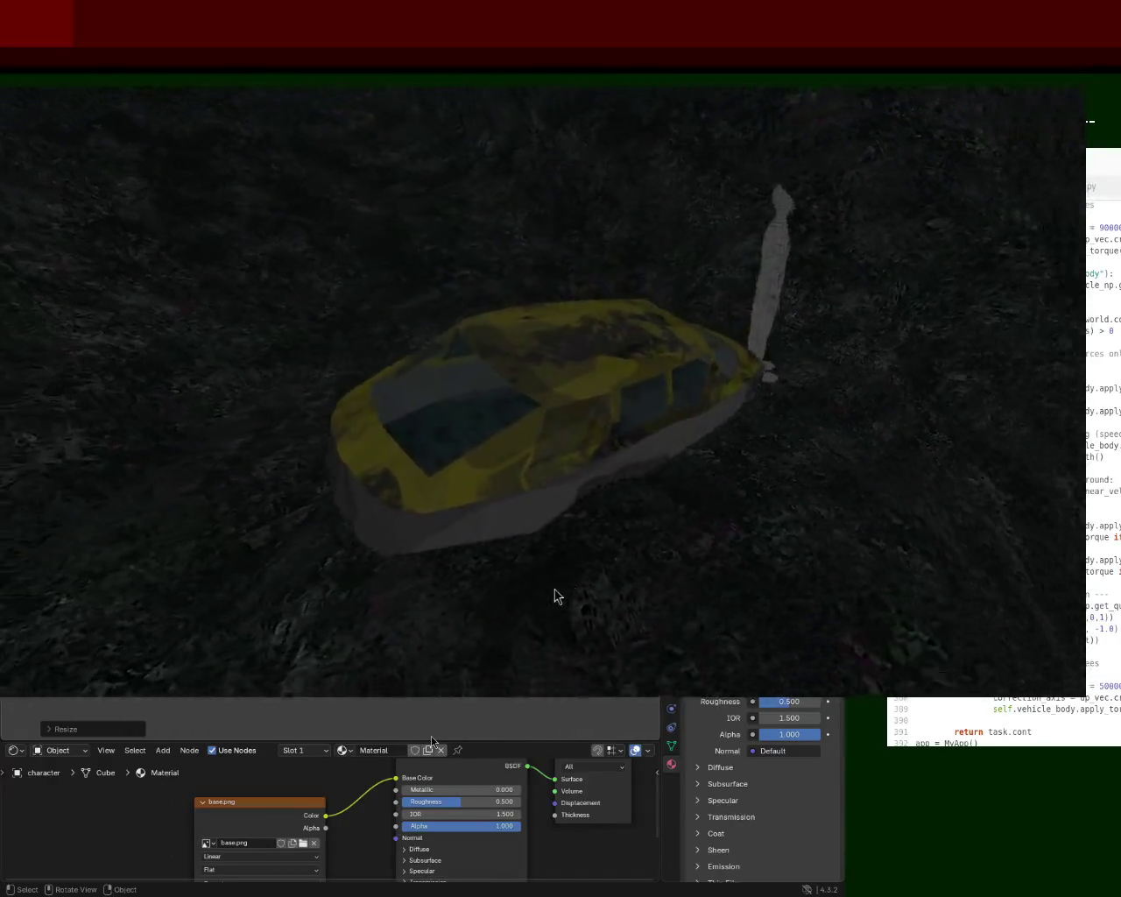
- Move the game window lower on the screen
left_click_drag(639, 294, 557, 512)
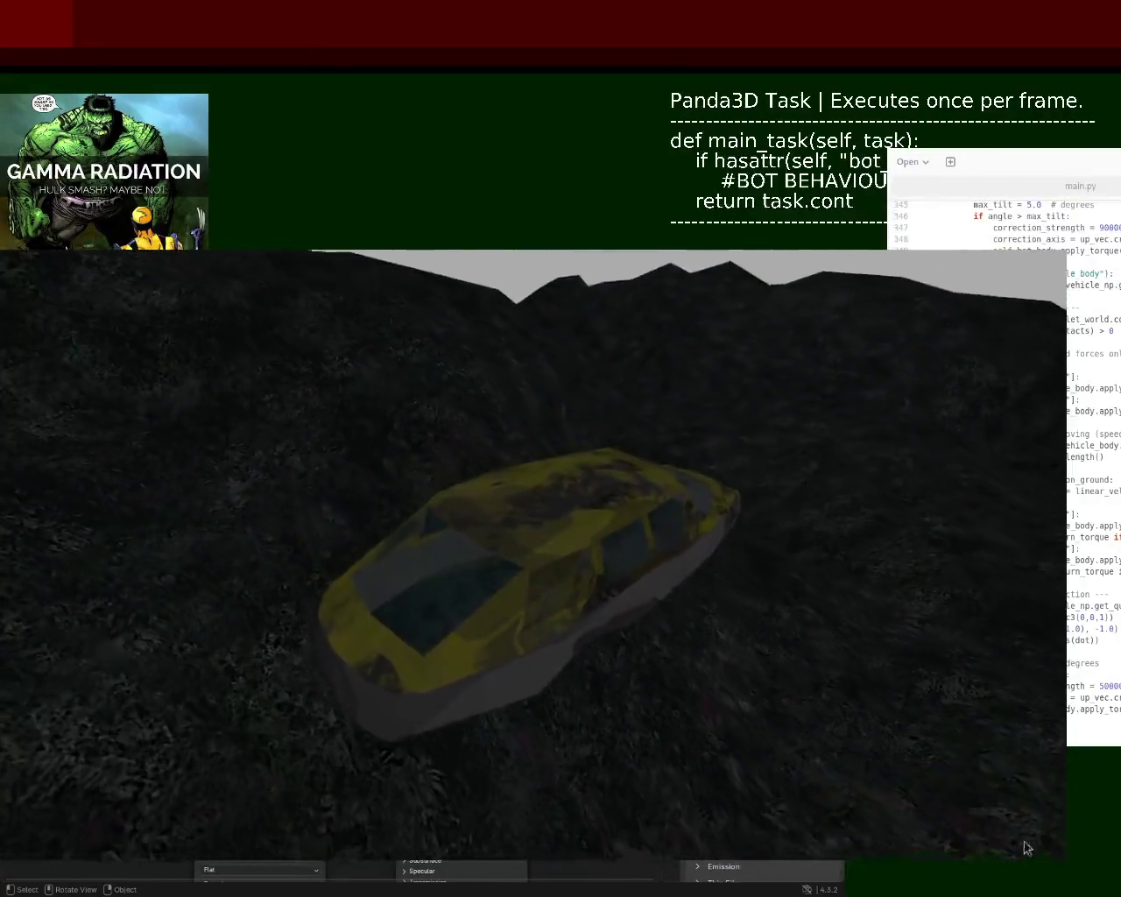
- Close the game window to return to Blender
key("Escape")
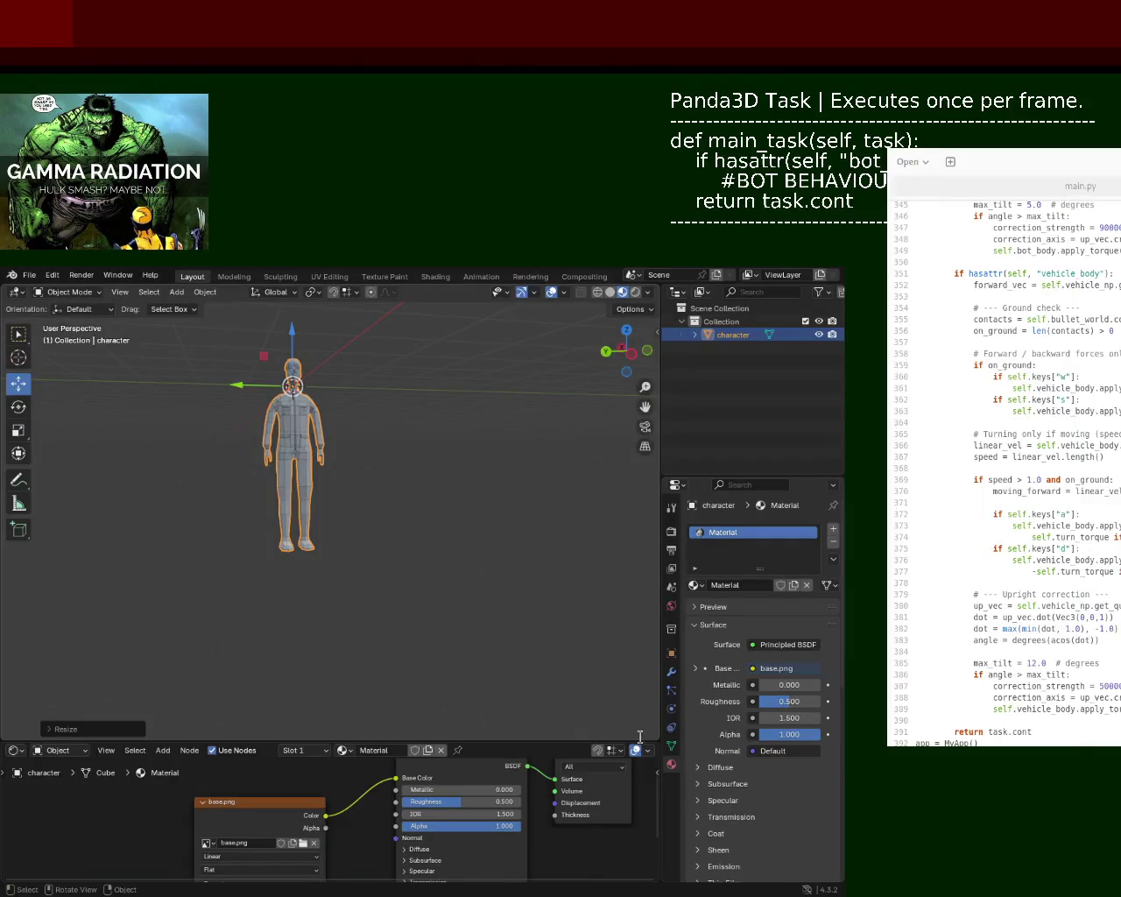